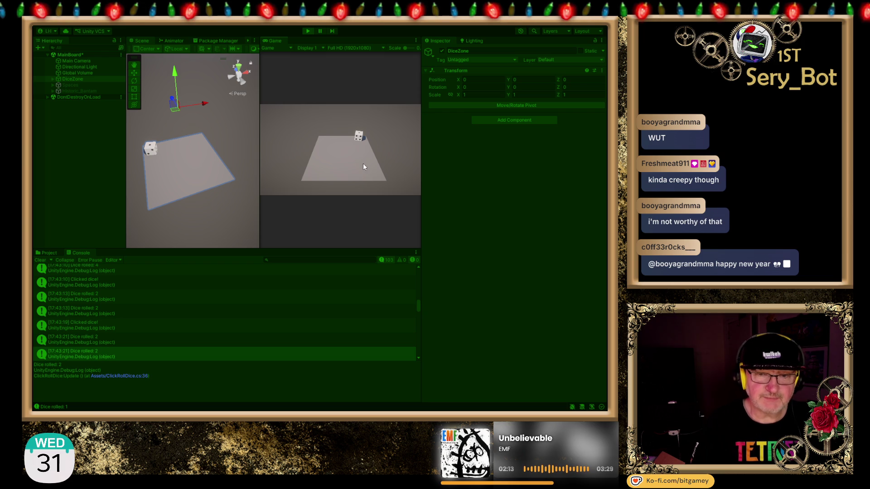
- Roll the die ten times in the Game view, letting it settle between rolls, ending on 'Dice rolled: 4'
left_click(359, 136)
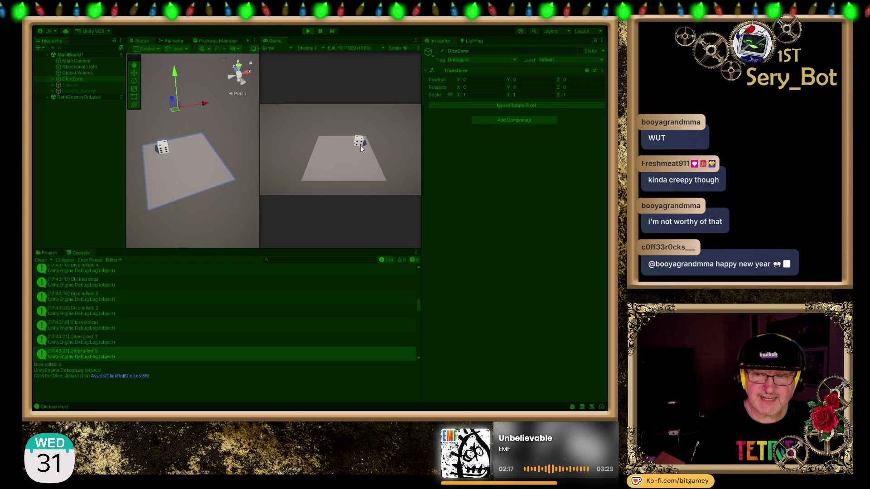
left_click(357, 142)
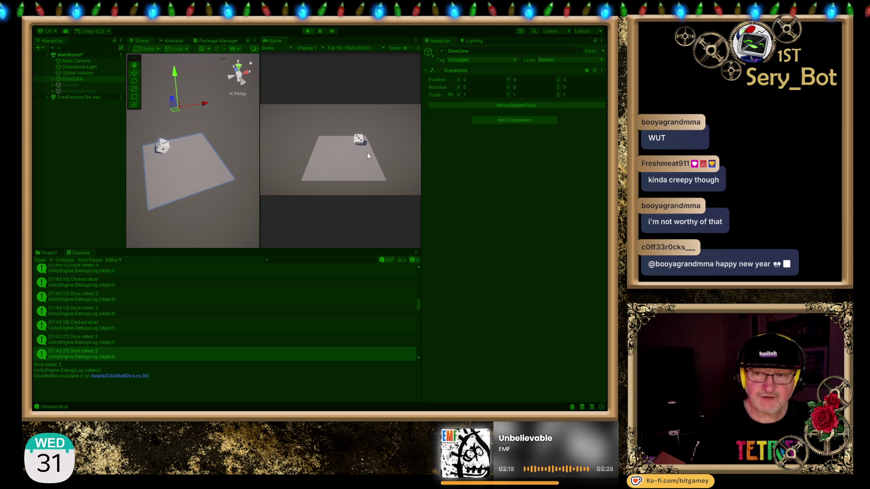
left_click(358, 137)
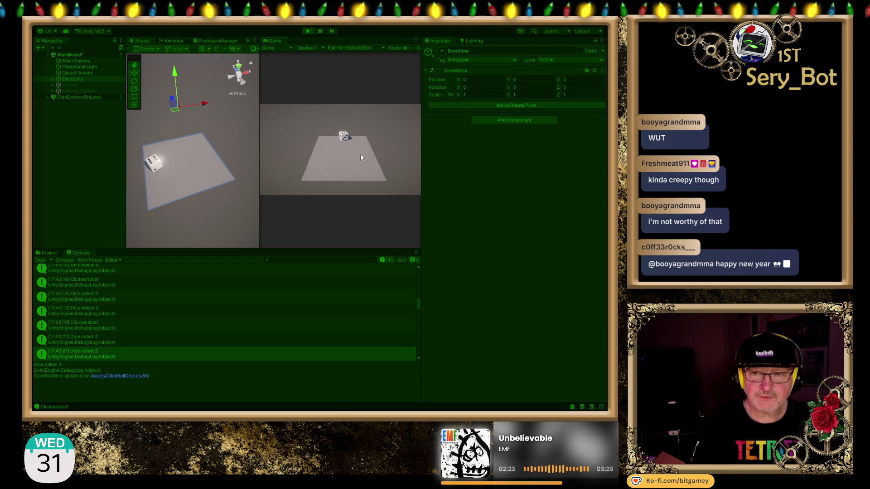
left_click(346, 136)
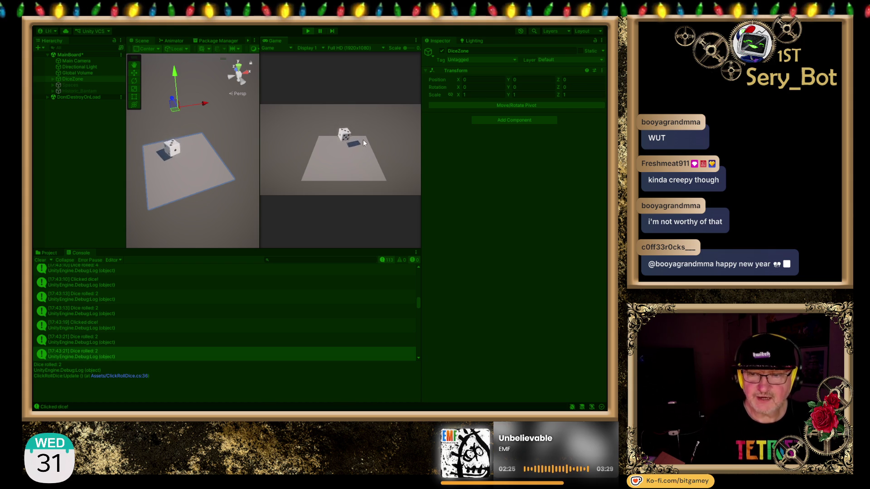
left_click(346, 148)
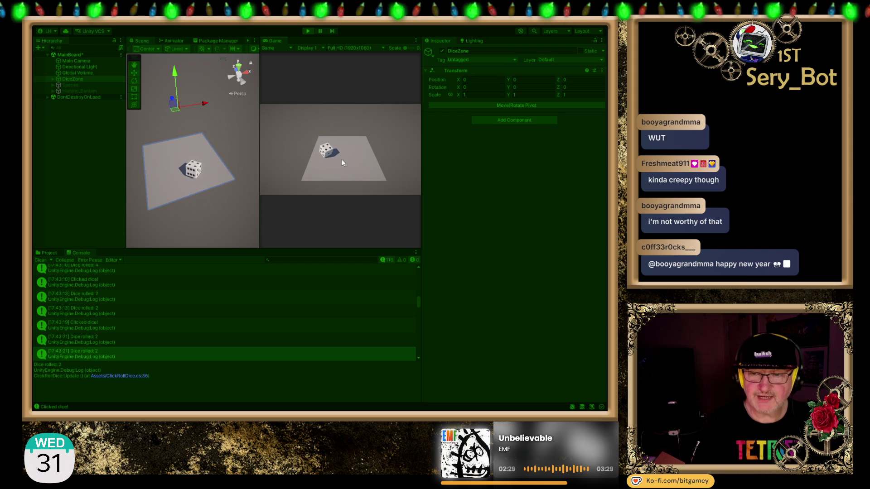
left_click(325, 152)
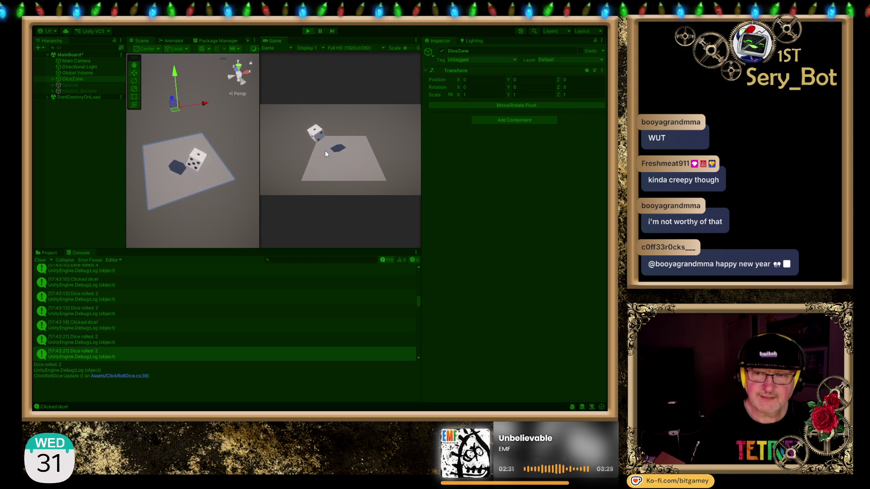
left_click(328, 154)
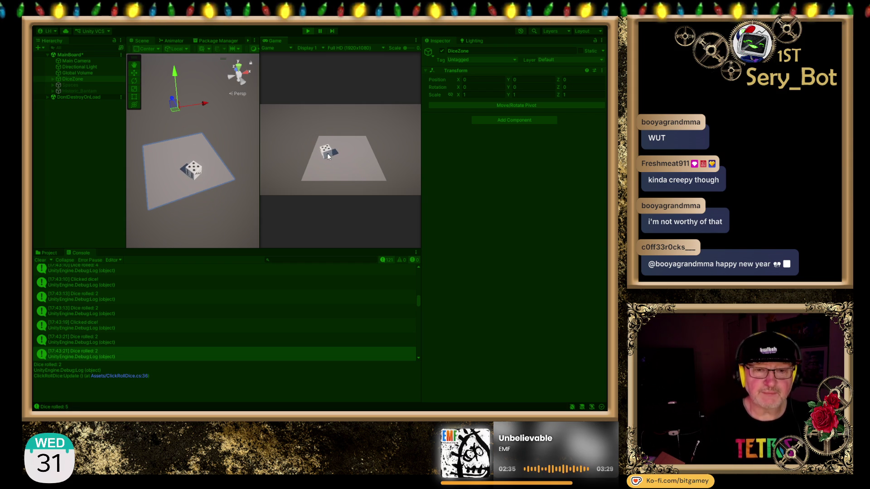
left_click(327, 155)
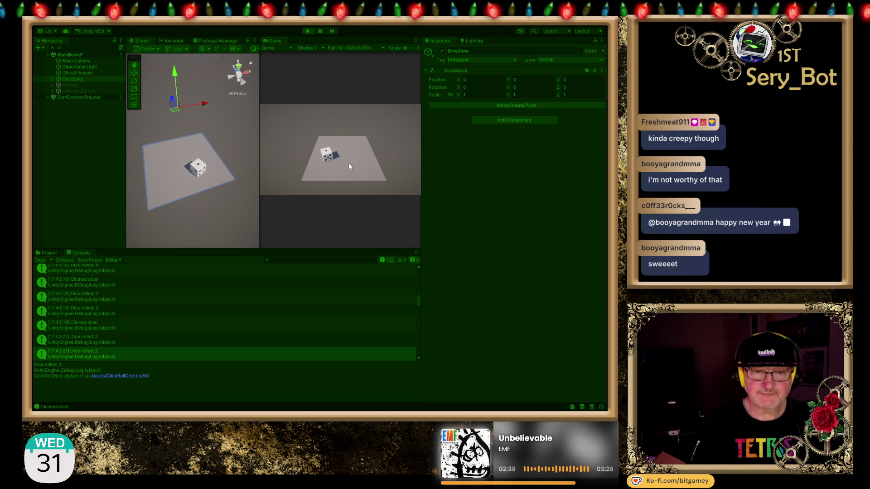
left_click(329, 156)
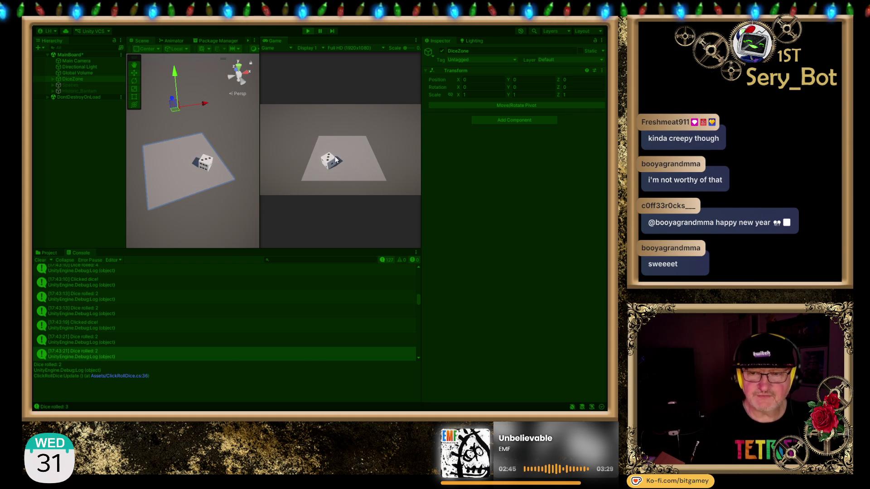
left_click(336, 160)
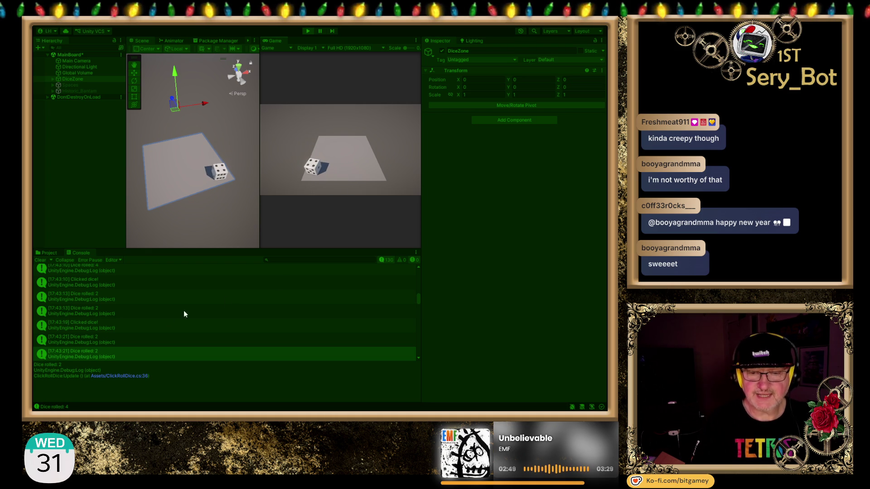
- Scroll to the bottom of the Console and select the latest 'Dice rolled: 4' entry
scroll(130, 346, "down", 10)
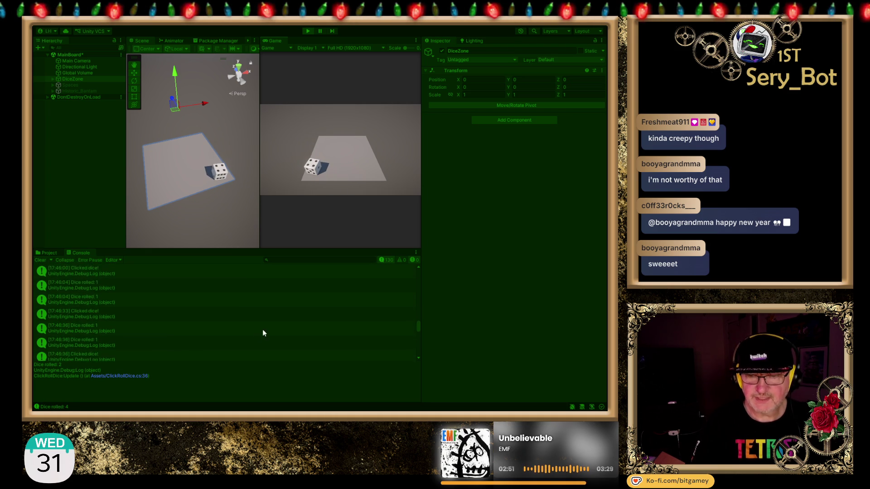
scroll(263, 333, "down", 15)
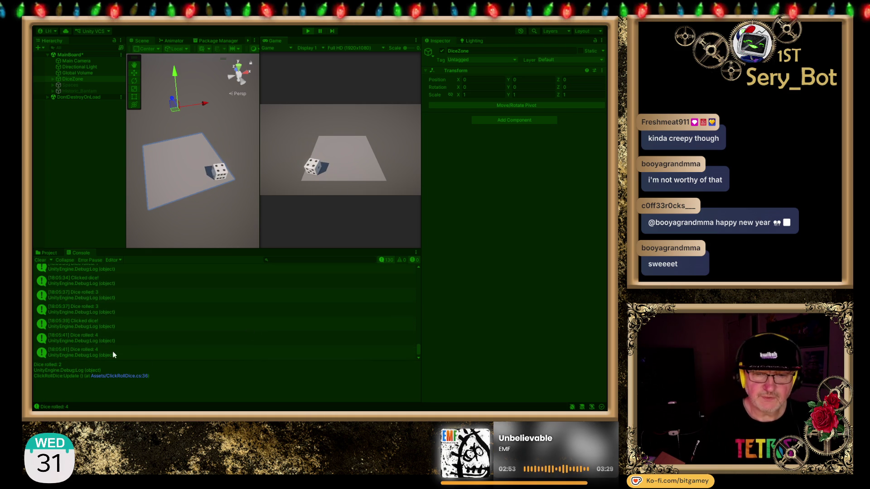
left_click(113, 353)
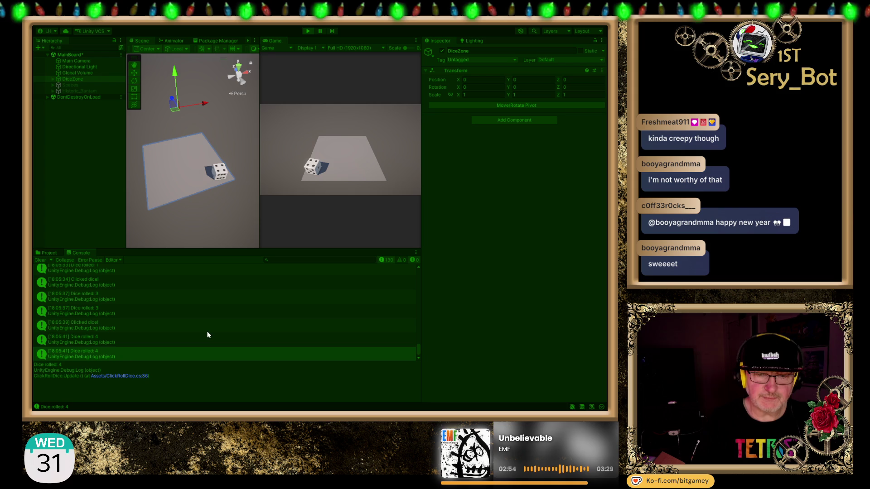
- Roll the die again and show the stack trace of the newest 'Clicked dice!' message
left_click(317, 165)
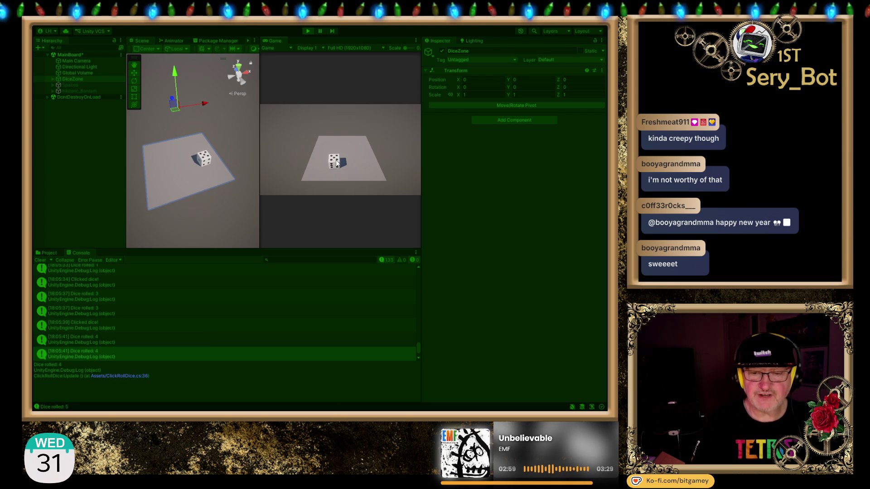
scroll(155, 335, "down", 3)
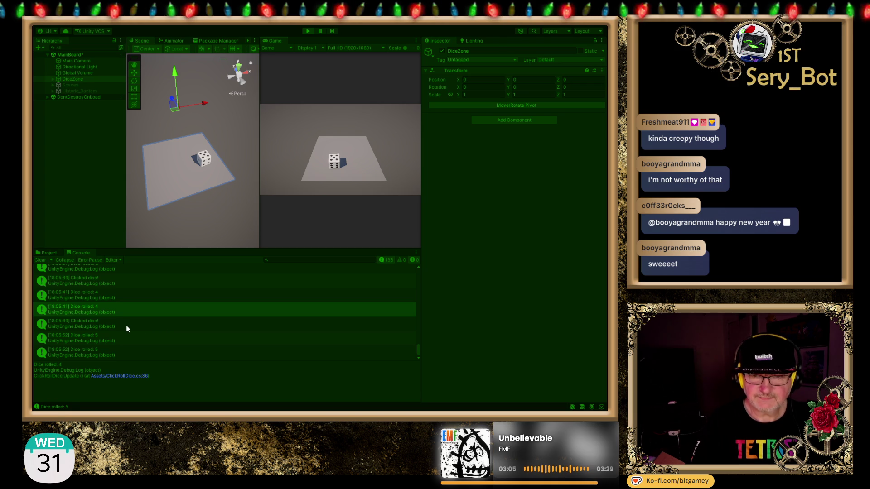
left_click(95, 325)
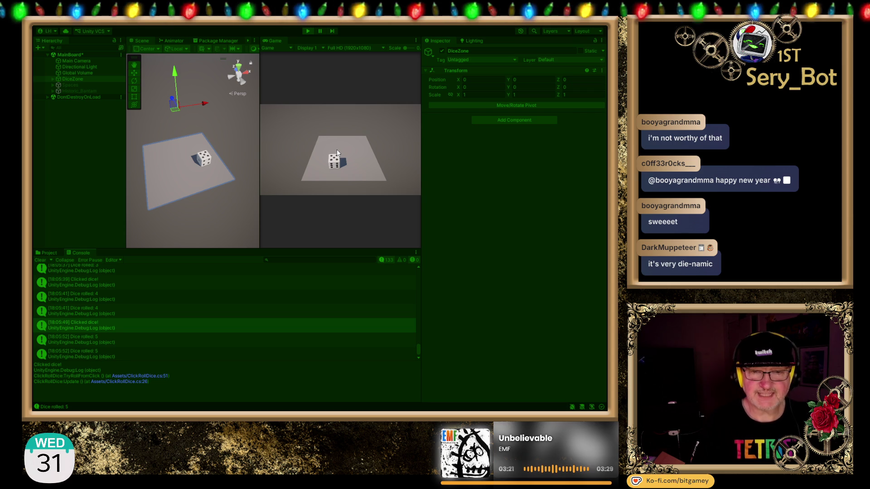
- Exit Play mode so the die resets above the board
left_click(307, 31)
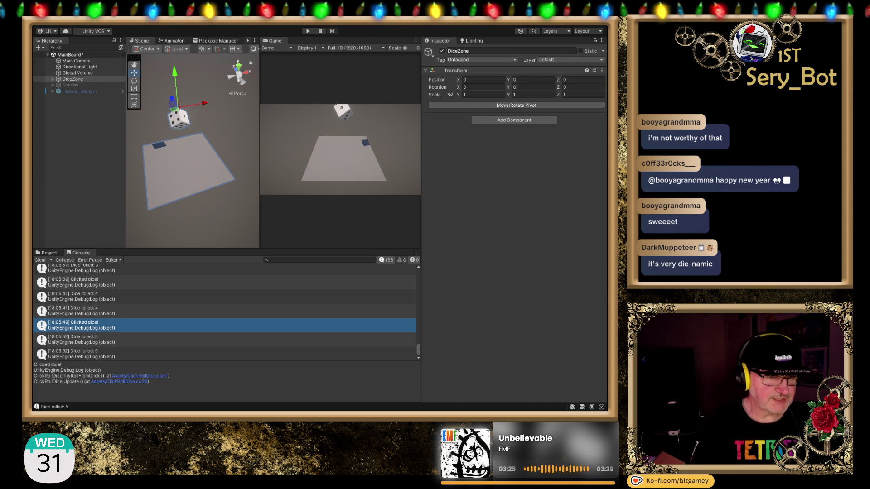